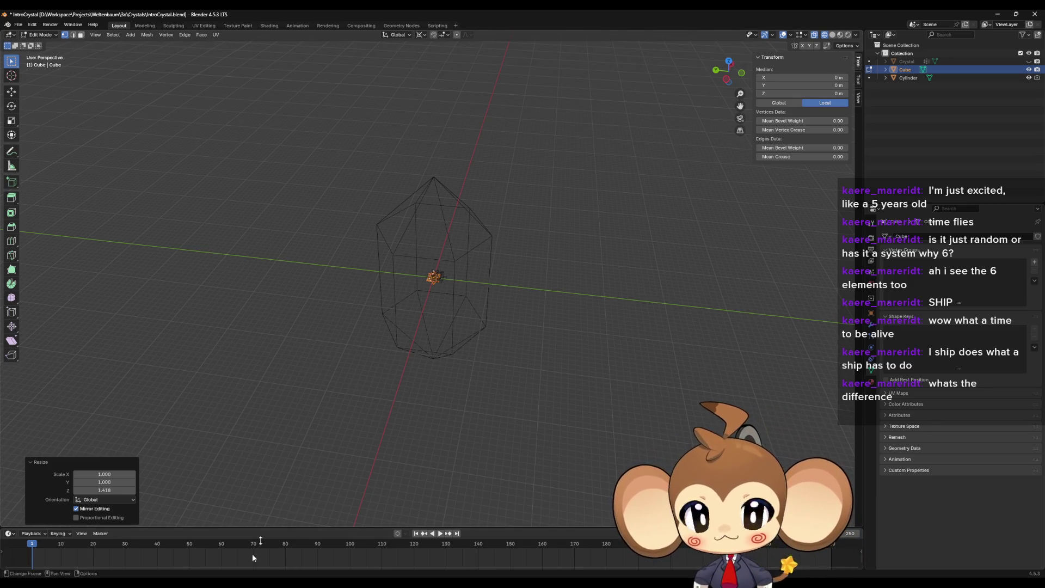
Step: Maximize the Paint window of crystal sketches, scroll to the top, and add a small pencil scribble to the crystal sketch
mouse_move(231, 584)
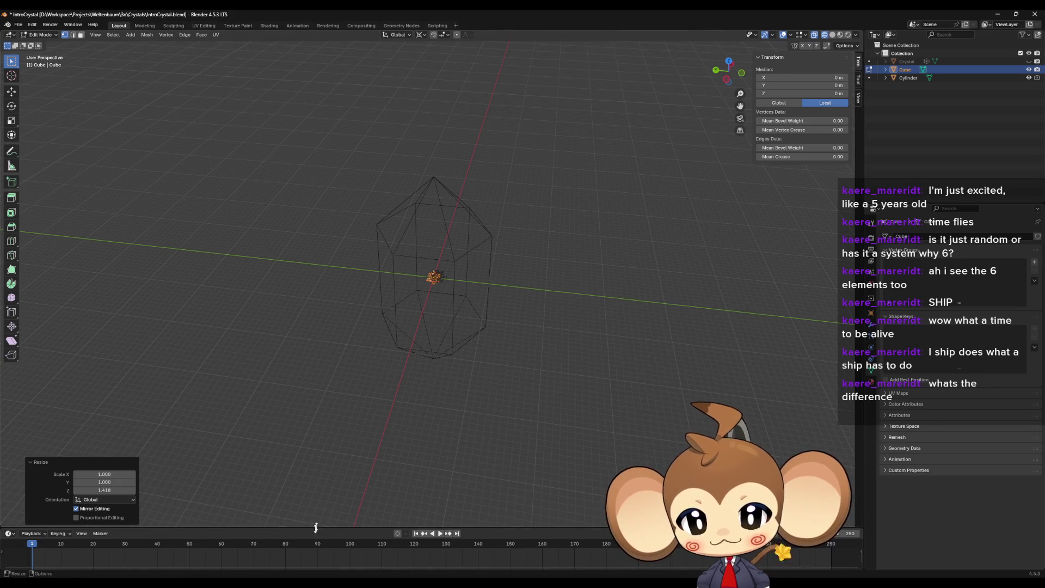
key(alt+Tab)
drag(633, 384, 619, 305)
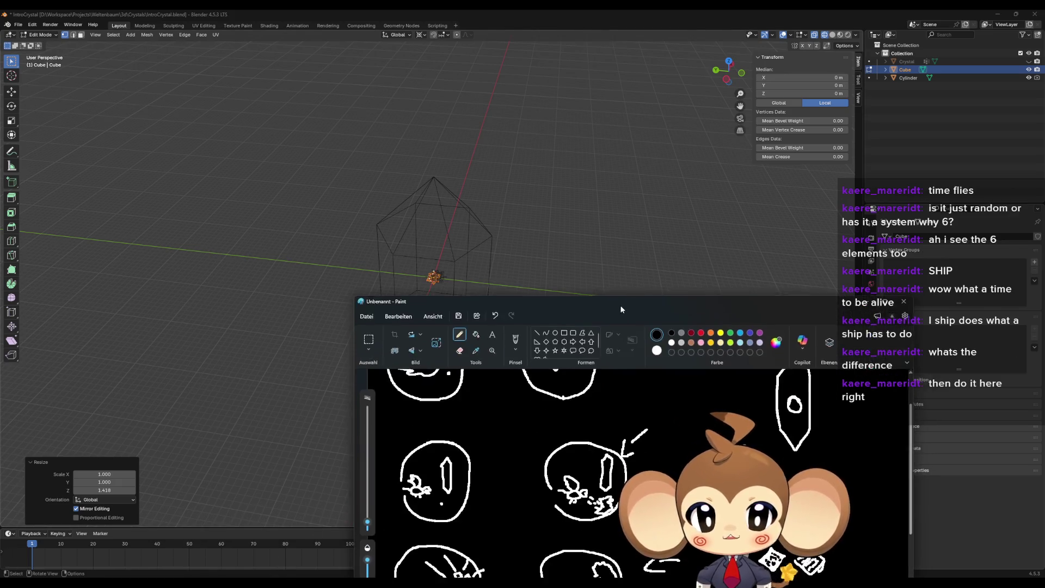
double_click(620, 305)
scroll(326, 226, up, 3)
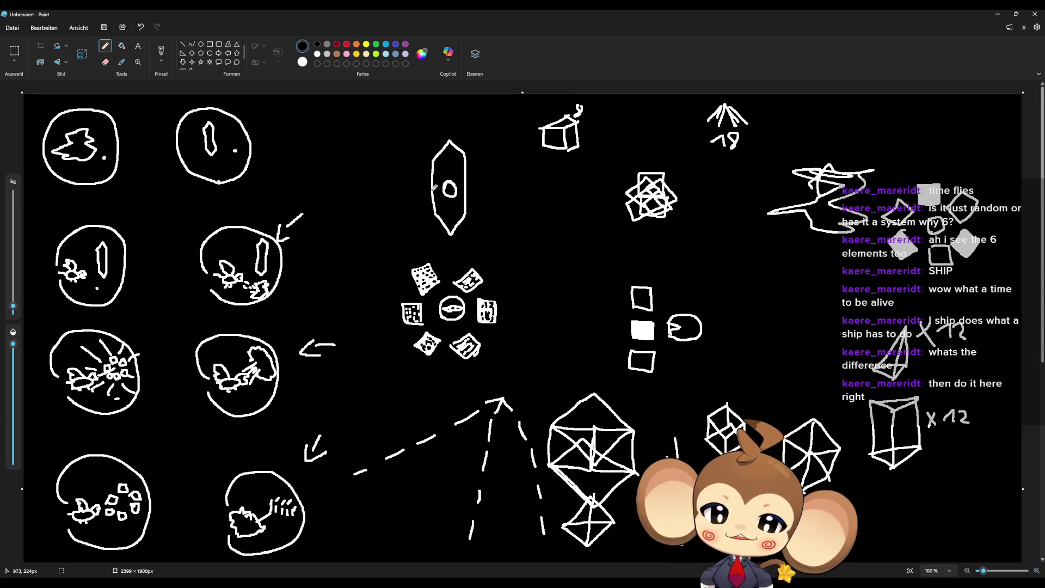
mouse_move(447, 186)
mouse_down()
mouse_move(457, 195)
mouse_move(445, 186)
mouse_up()
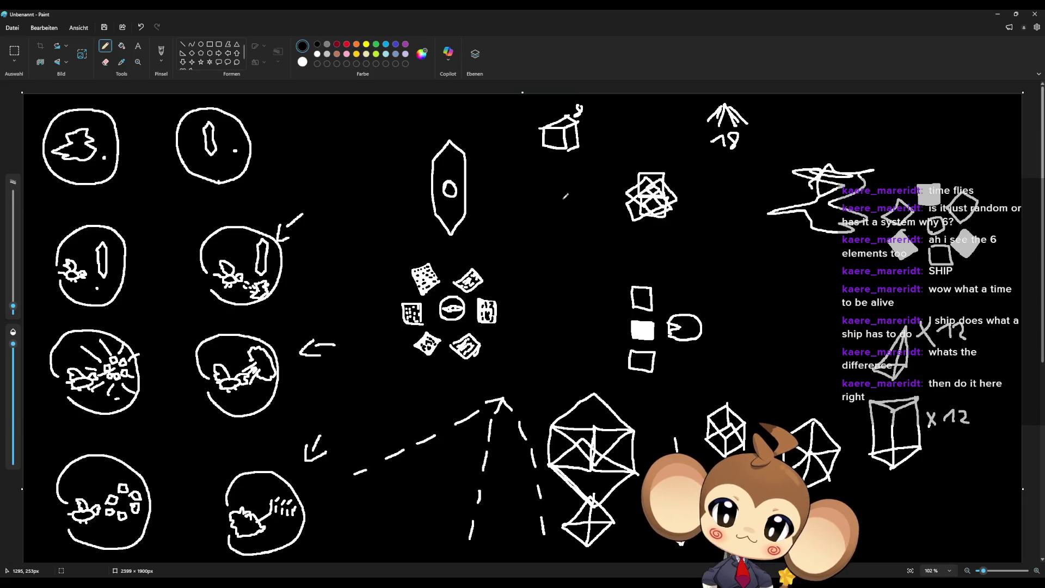
scroll(291, 234, down, 6)
scroll(291, 234, up, 5)
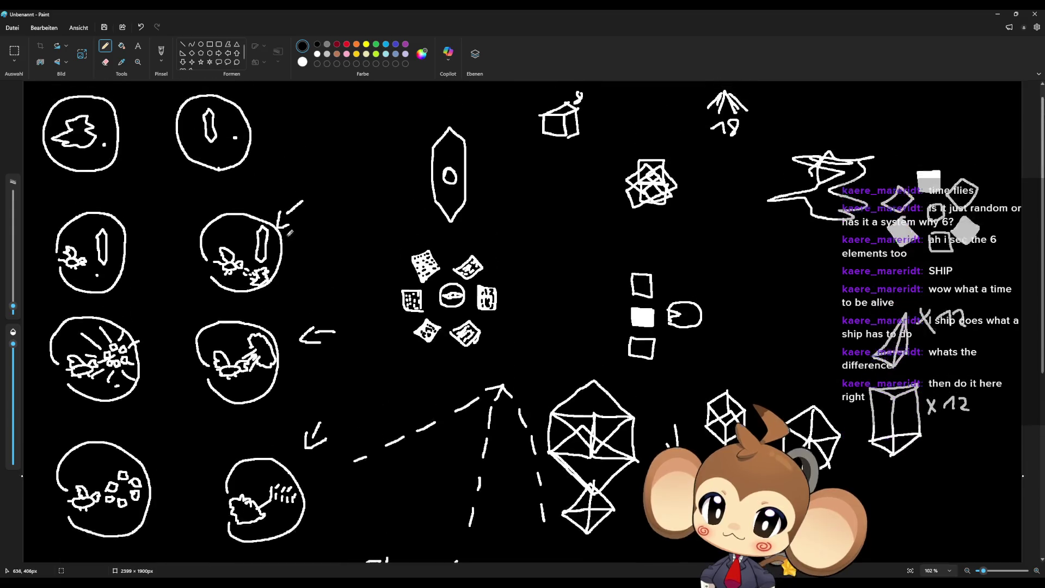
scroll(194, 358, down, 5)
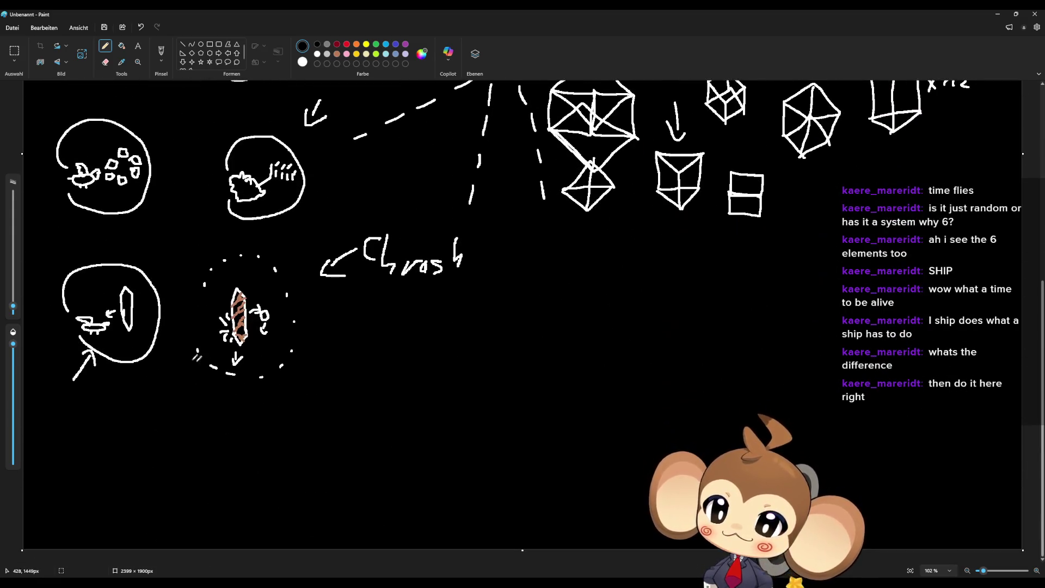
scroll(196, 356, up, 3)
scroll(195, 356, down, 3)
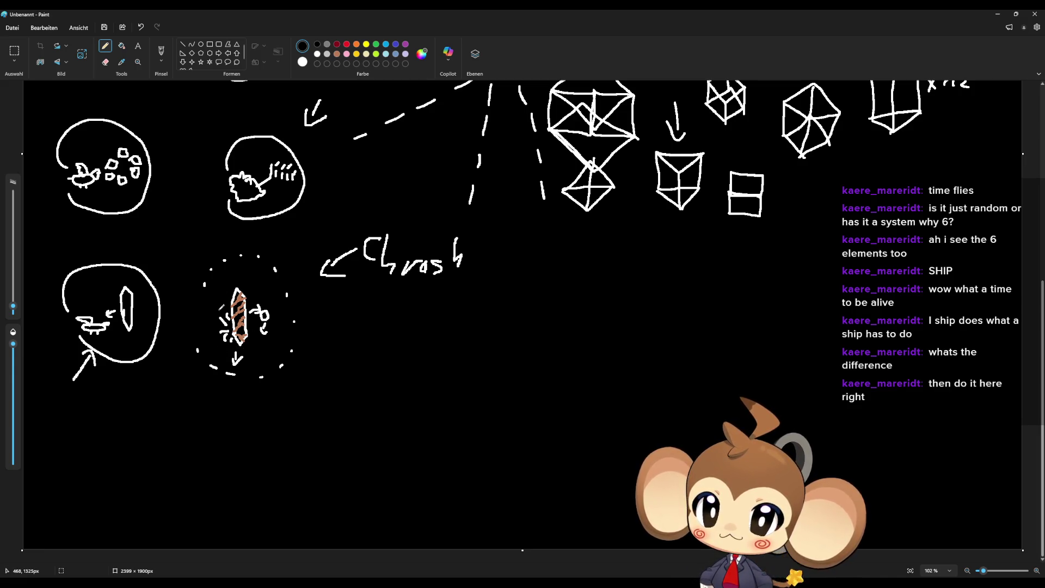
scroll(204, 313, up, 10)
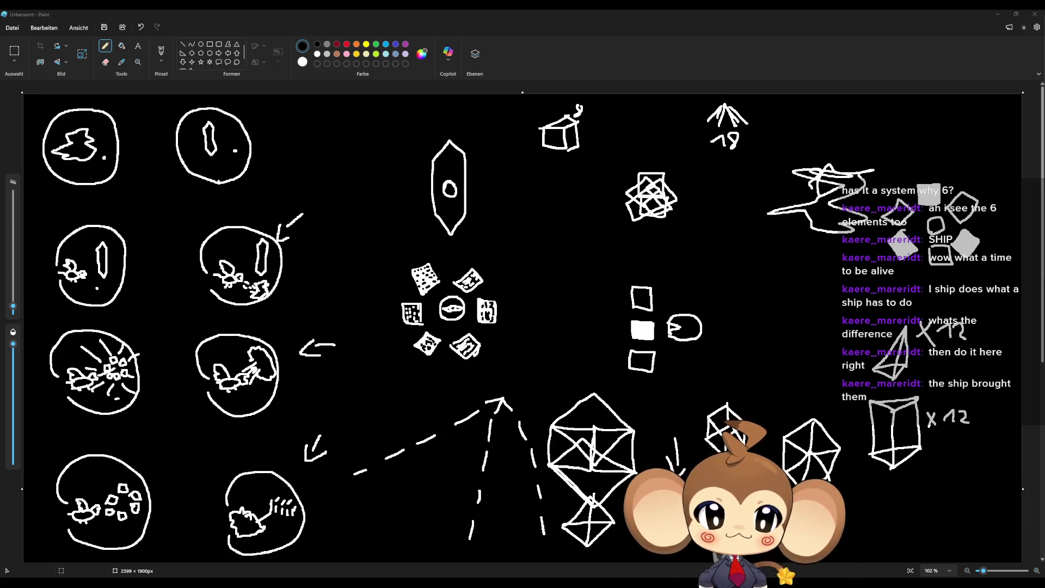
Step: Minimize Paint and orbit Blender's view to a level front view with the crystal upright
click(998, 14)
mouse_move(592, 277)
middle_down()
mouse_move(604, 164)
mouse_move(619, 196)
mouse_move(485, 292)
middle_up()
scroll(486, 293, up, 3)
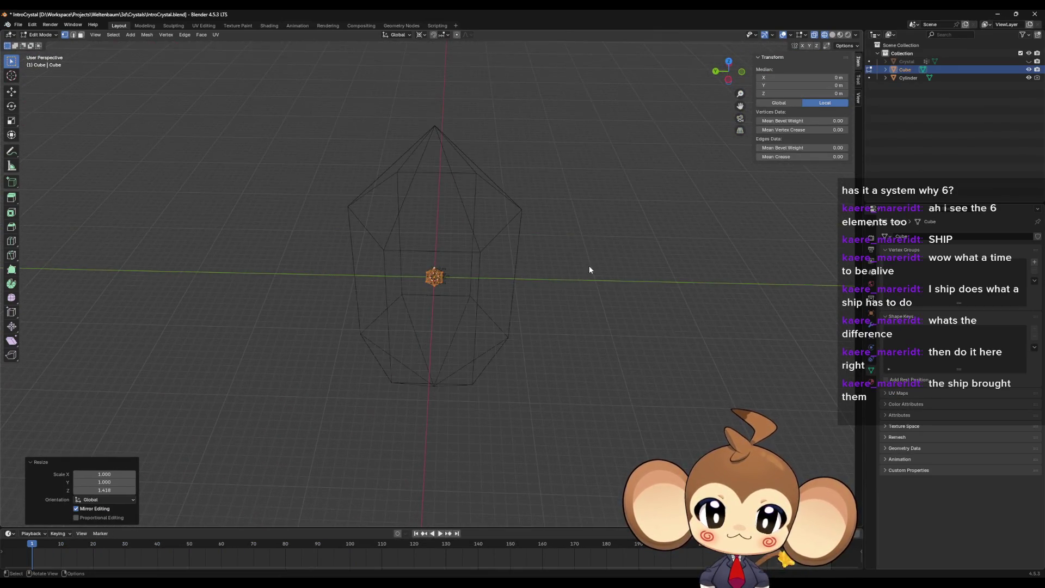
middle_drag(589, 266, 571, 226)
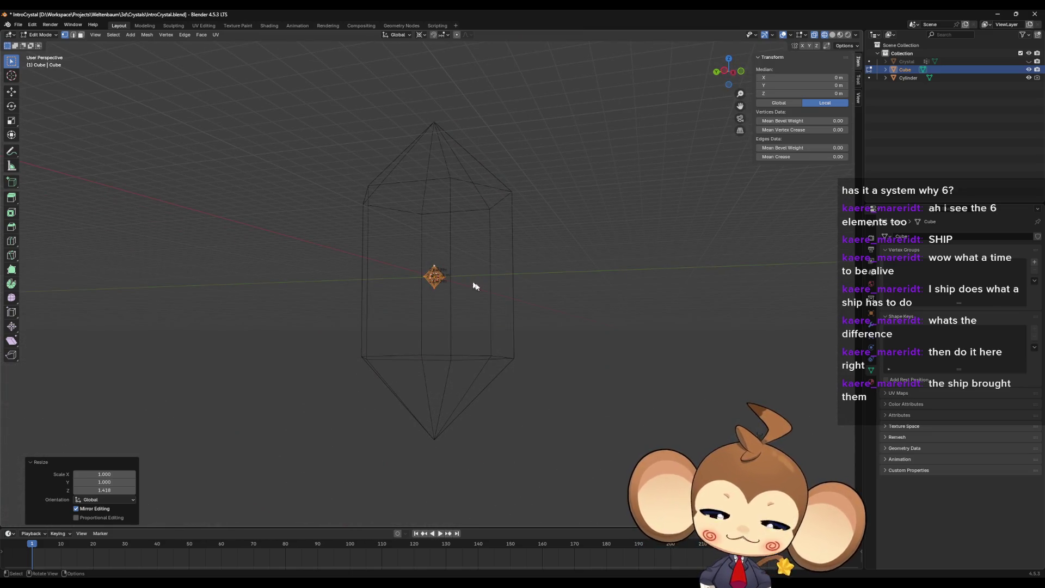
Step: Orbit and zoom around the crystal cage from several angles, ending on a higher view
mouse_move(511, 282)
middle_down()
mouse_move(534, 270)
mouse_move(532, 304)
middle_up()
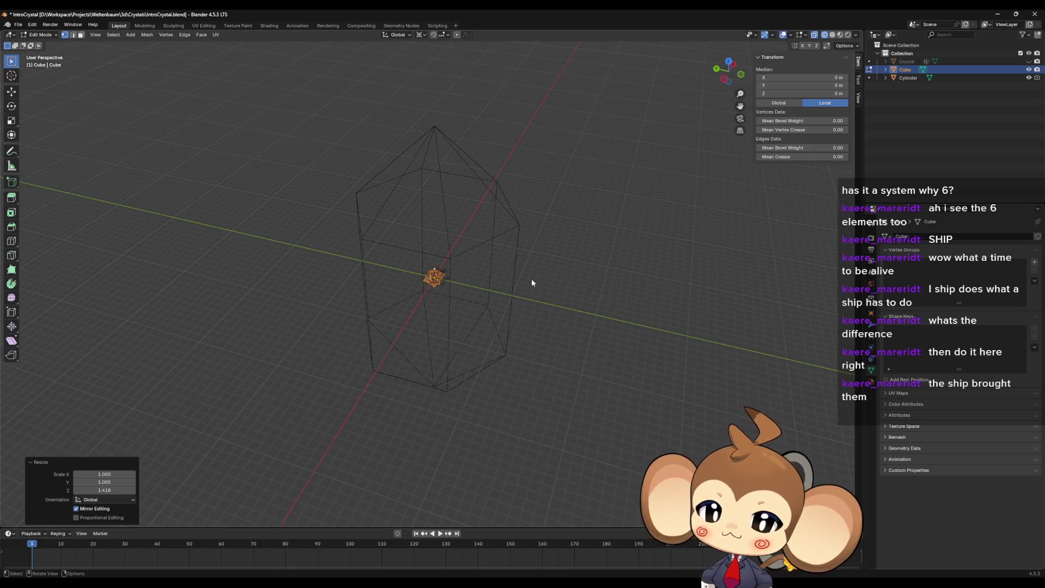
scroll(530, 255, up, 1)
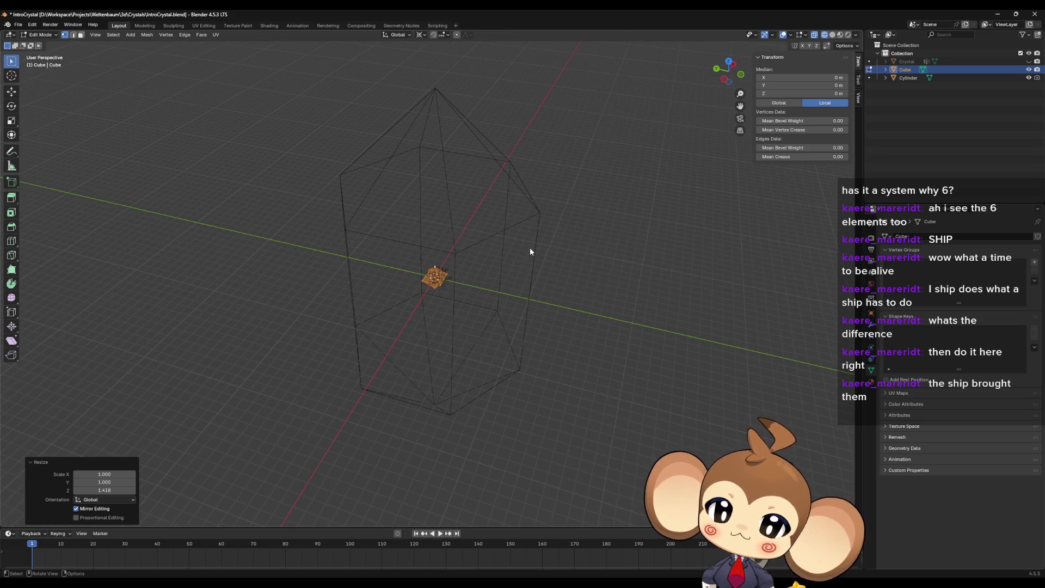
scroll(528, 252, down, 2)
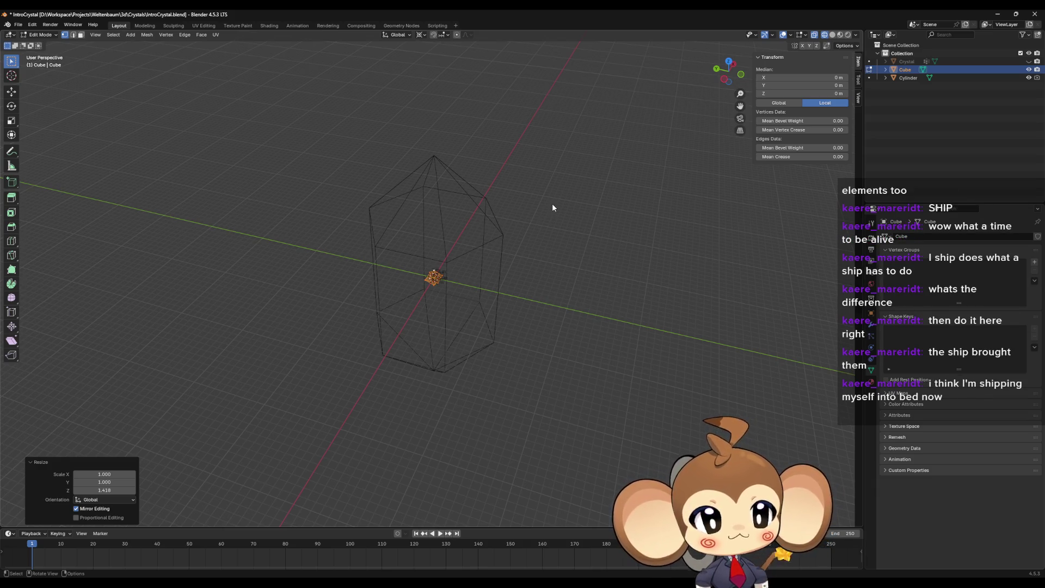
mouse_move(548, 298)
middle_down()
mouse_move(590, 319)
mouse_move(524, 312)
mouse_move(546, 299)
mouse_move(518, 283)
mouse_move(506, 348)
mouse_move(514, 293)
mouse_move(530, 275)
middle_up()
scroll(507, 348, up, 3)
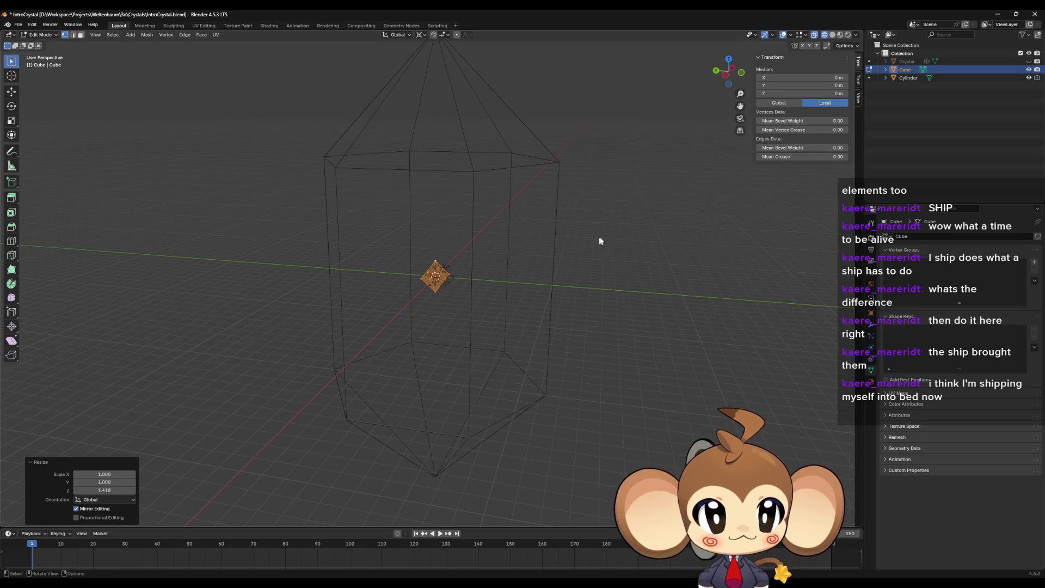
mouse_move(599, 240)
middle_down()
mouse_move(597, 266)
mouse_move(614, 203)
mouse_move(630, 269)
mouse_move(620, 238)
mouse_move(565, 279)
mouse_move(576, 249)
mouse_move(574, 289)
mouse_move(536, 313)
mouse_move(539, 269)
middle_up()
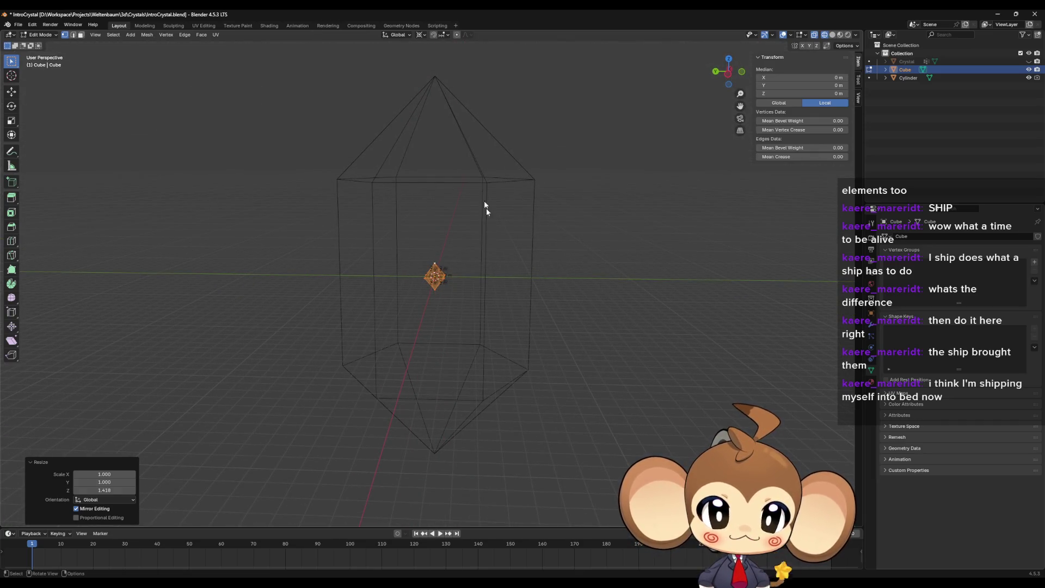
mouse_move(518, 289)
middle_down()
mouse_move(512, 328)
mouse_move(425, 273)
middle_up()
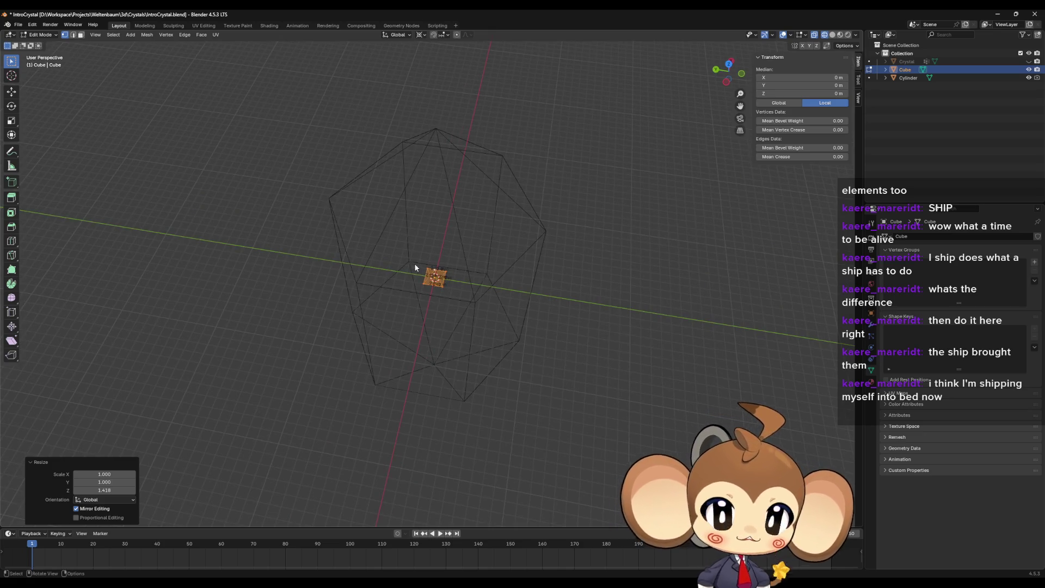
scroll(416, 272, down, 4)
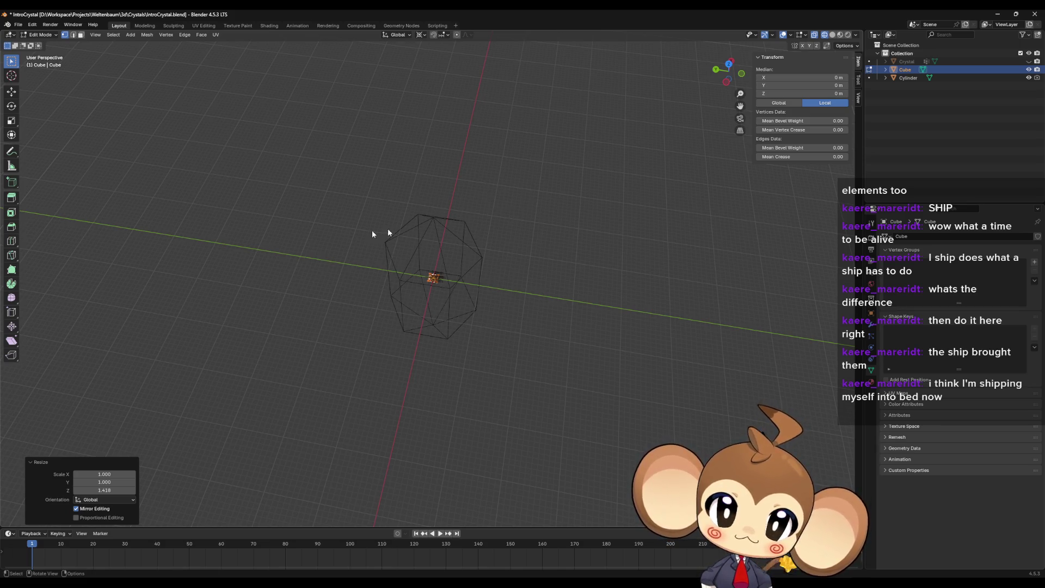
mouse_move(514, 308)
middle_down()
mouse_move(479, 269)
mouse_move(481, 225)
middle_up()
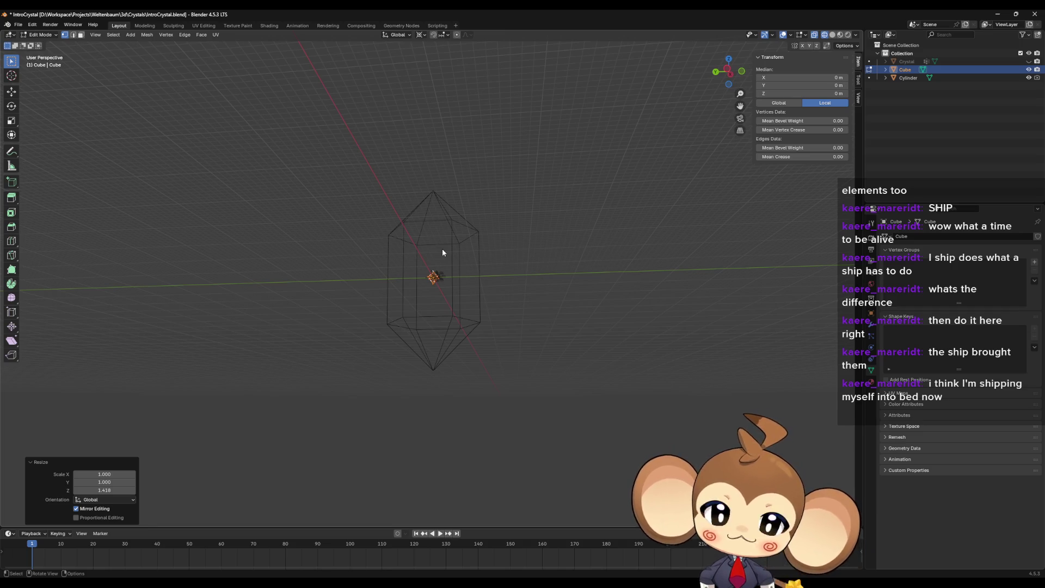
mouse_move(434, 251)
middle_down()
mouse_move(451, 272)
mouse_move(466, 248)
mouse_move(470, 279)
mouse_move(497, 275)
mouse_move(480, 298)
middle_up()
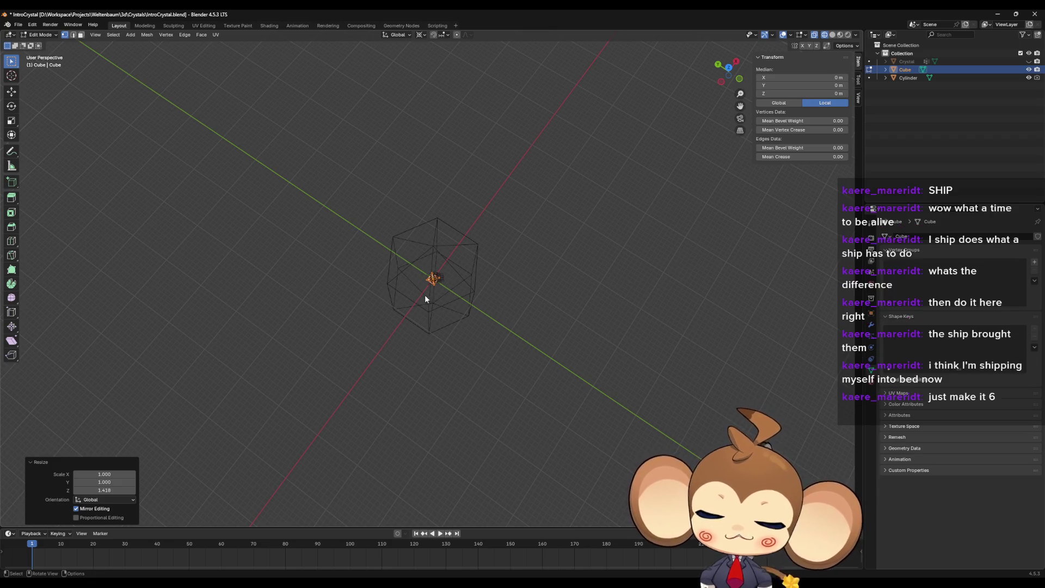
mouse_move(461, 281)
middle_down()
mouse_move(456, 250)
mouse_move(473, 278)
middle_up()
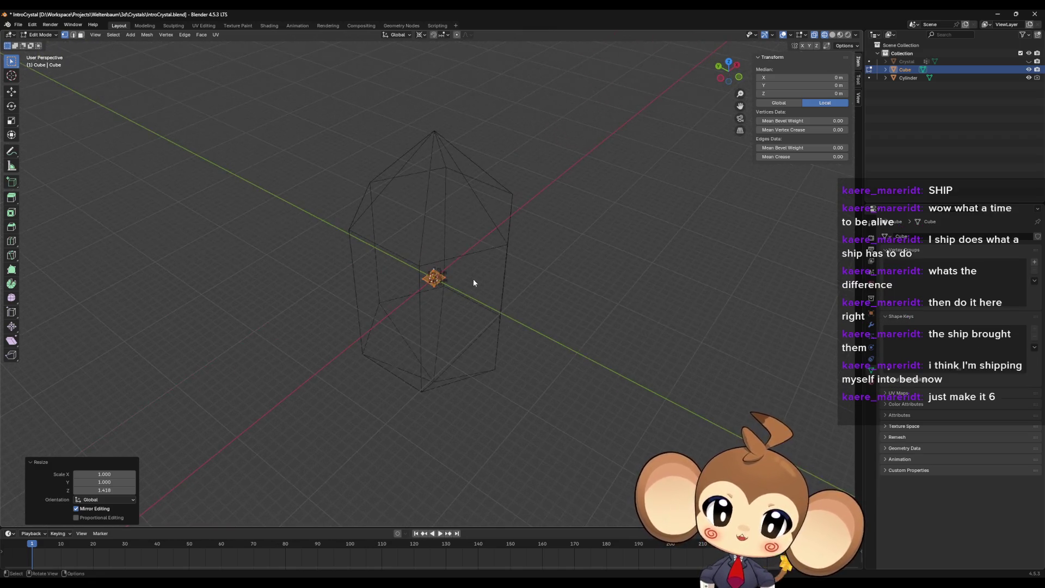
scroll(472, 244, up, 6)
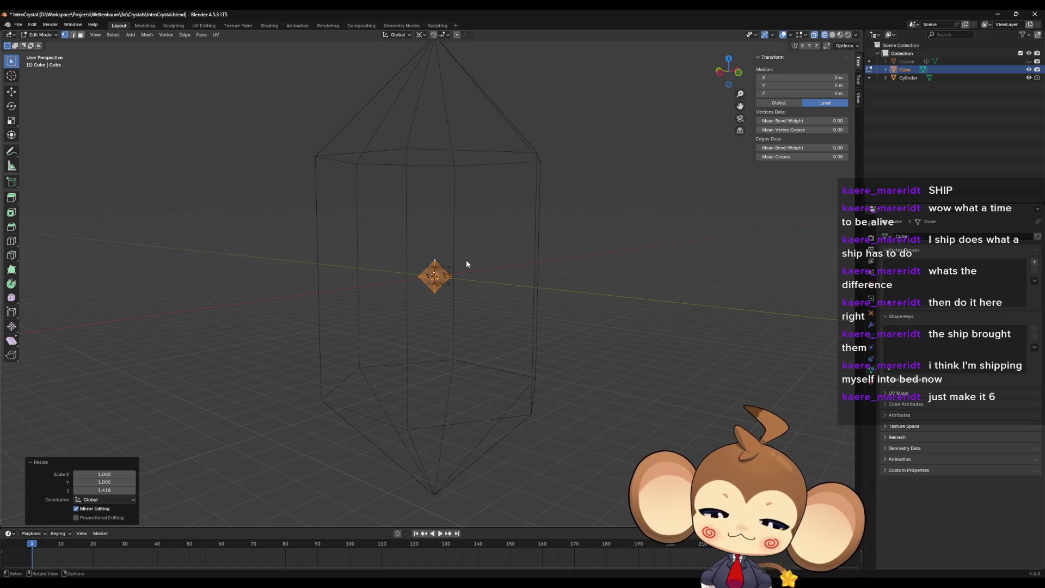